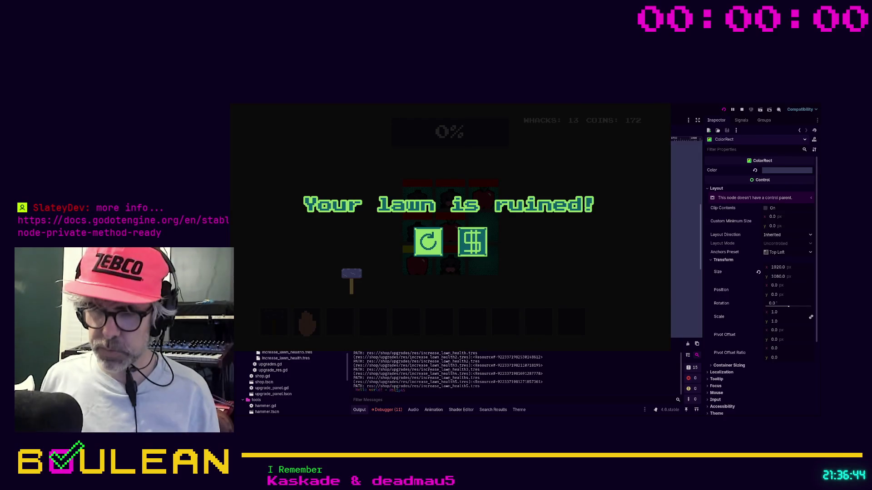
# Stop the running game and select increase_lawn_health5.tres to rename it increase_pickup_range.tres
pyautogui.press('F8')
pyautogui.click(293, 358)
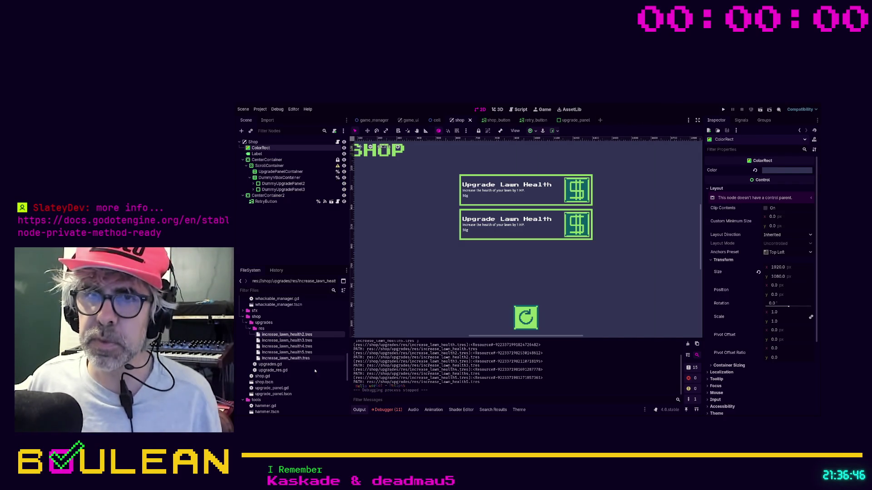
pyautogui.click(302, 353)
pyautogui.write('pickup_rang')
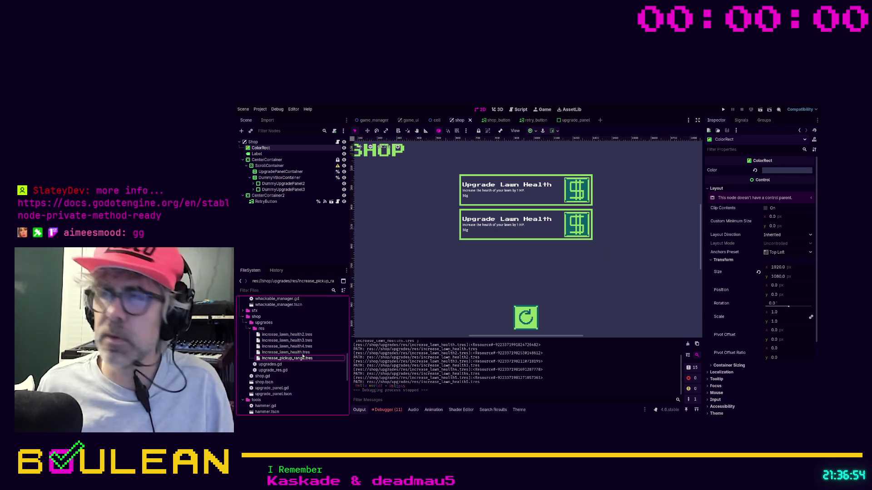
# Retitle the increase_pickup_range upgrade to 'Increase Pickup Range'
pyautogui.click(296, 358)
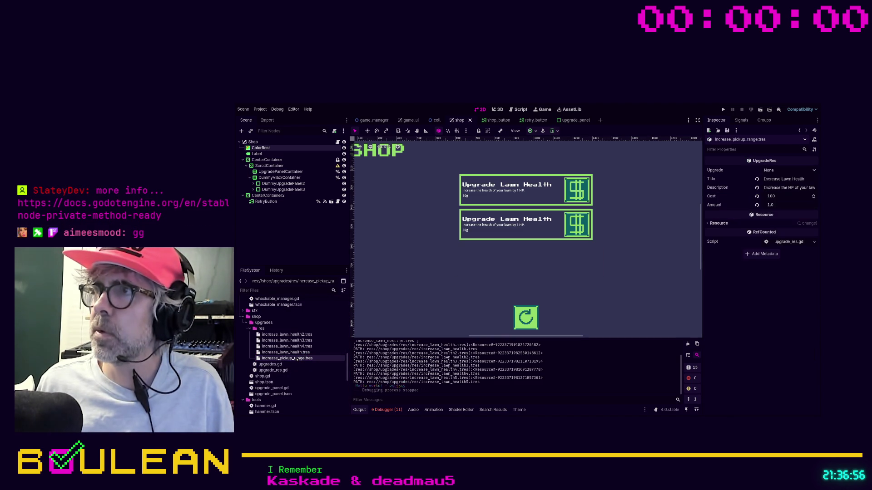
pyautogui.click(779, 180)
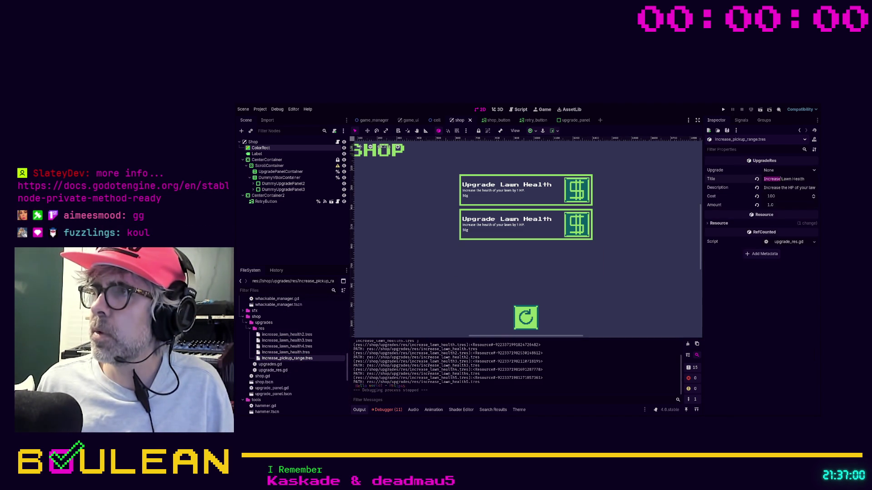
pyautogui.hotkey('shift', 'End')
pyautogui.press('Delete')
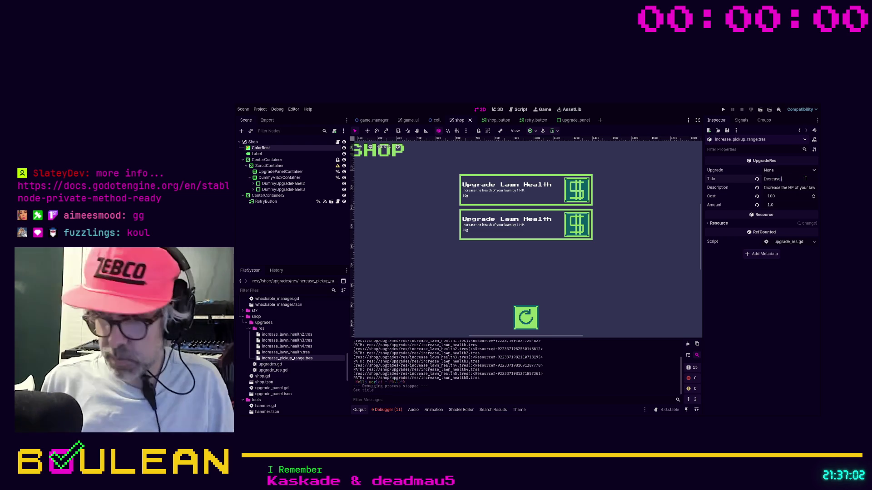
pyautogui.write('Range')
pyautogui.press('Tab')
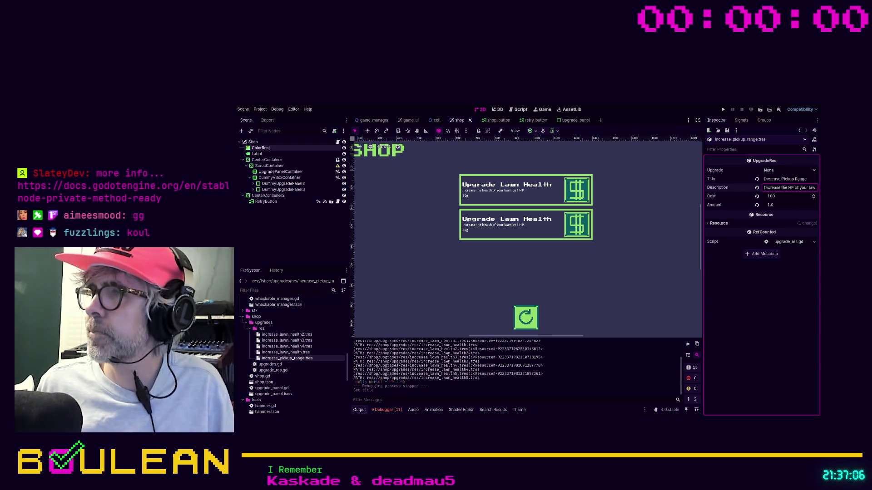
# Change the description to increasing the Pickup Range of your Tool by 1, then run the game
pyautogui.click(789, 188)
pyautogui.press('Delete')
pyautogui.press('Delete')
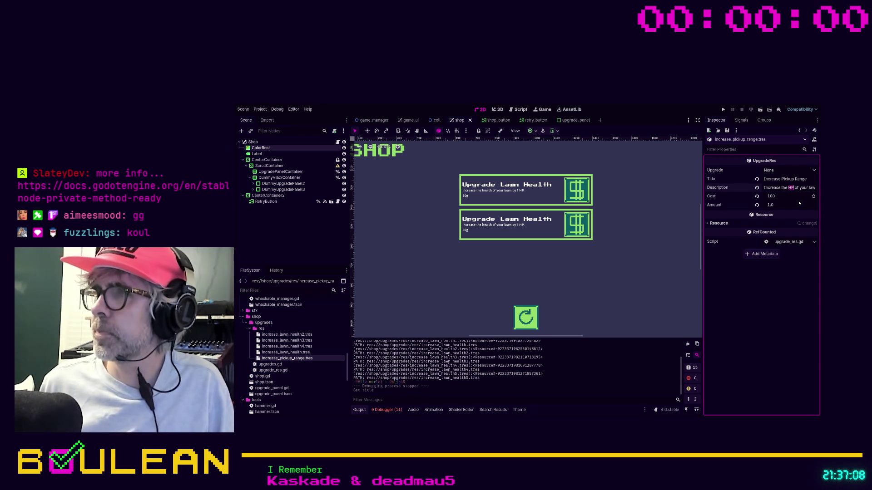
pyautogui.write('Pickup')
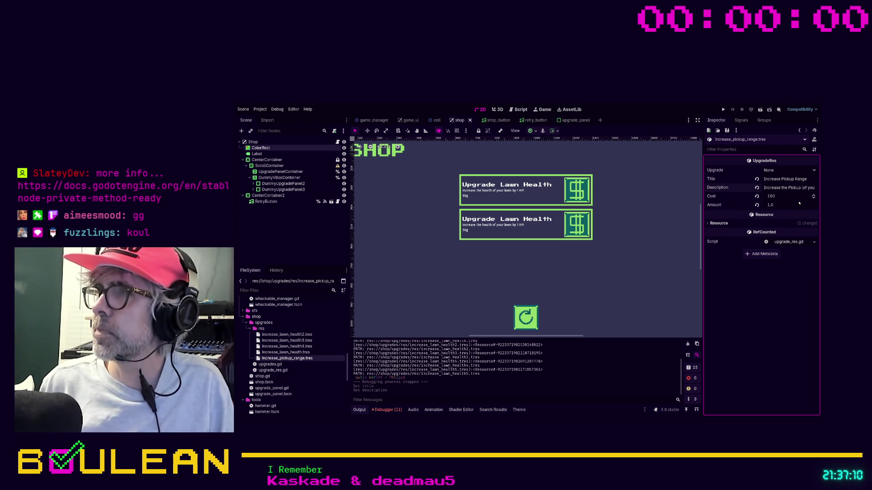
pyautogui.write(' Range')
pyautogui.press('End')
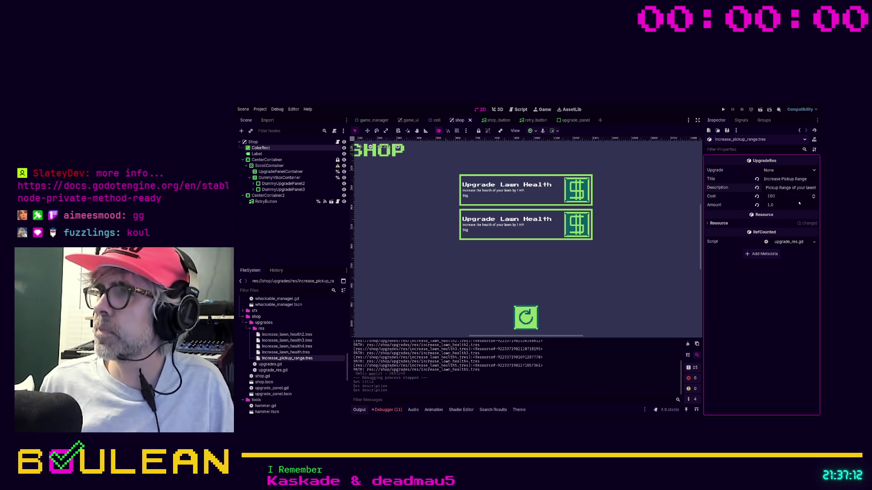
pyautogui.hotkey('ctrl', 'Left')
pyautogui.hotkey('ctrl', 'Left')
pyautogui.hotkey('ctrl', 'Left')
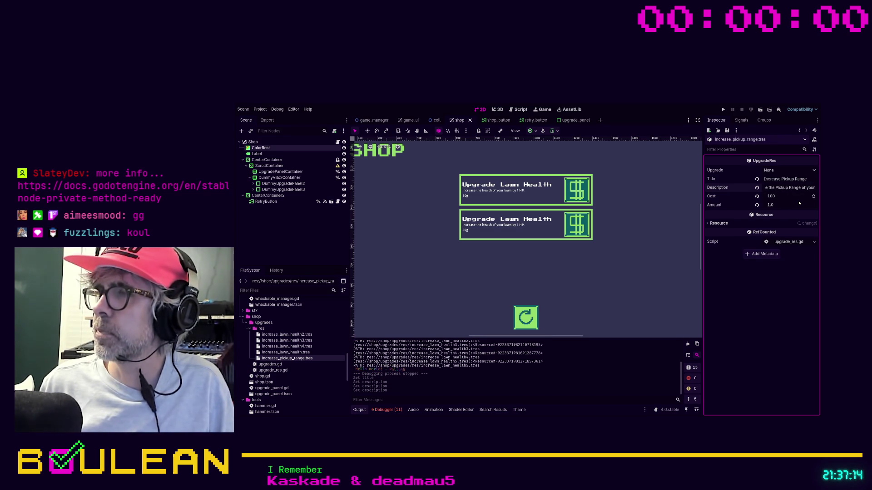
pyautogui.write('Tool')
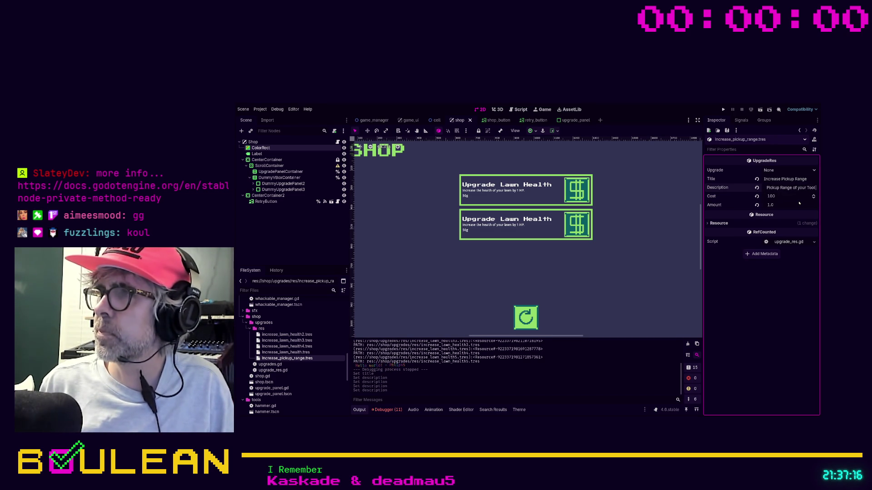
pyautogui.write(' by 1')
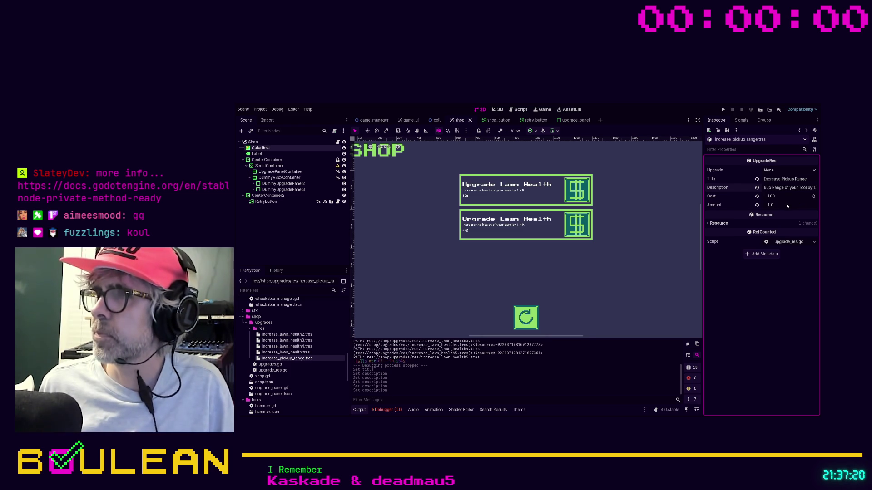
pyautogui.click(639, 243)
pyautogui.press('F5')
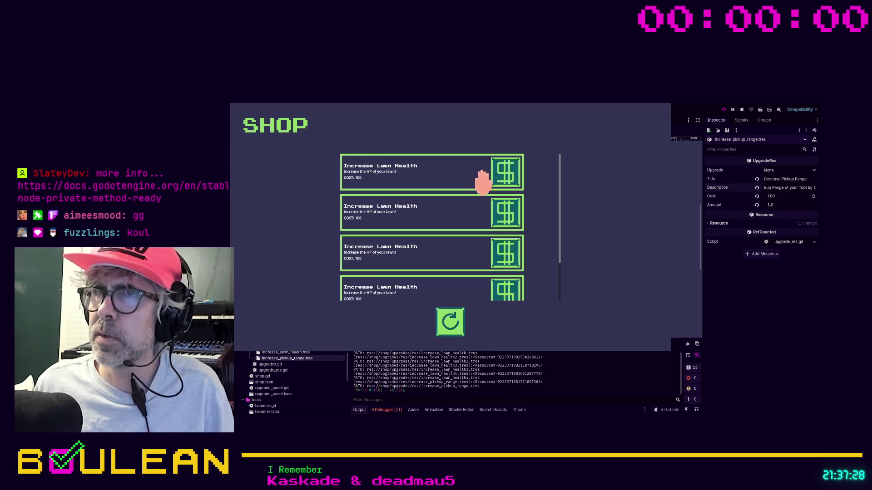
# Scroll the shop list to the bottom to find the Increase Pickup Range card costing 100
pyautogui.scroll(-4, 467, 181)
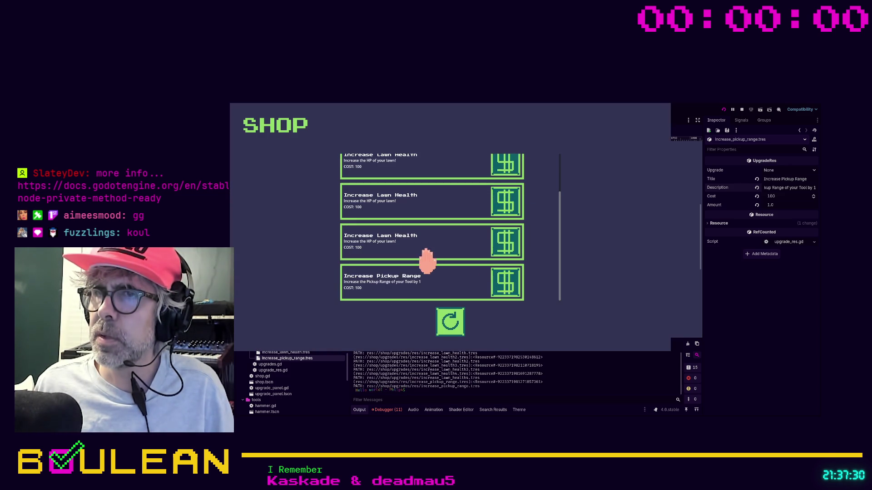
# Close the game and delete the extra lawn health upgrade files 2 to 4
pyautogui.click(663, 110)
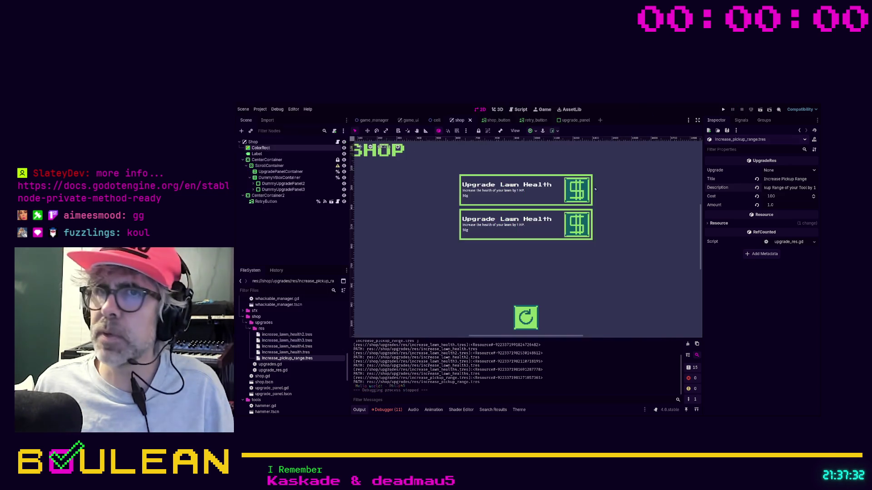
pyautogui.click(323, 335)
pyautogui.keyDown('shift'); pyautogui.click(306, 346); pyautogui.keyUp('shift')
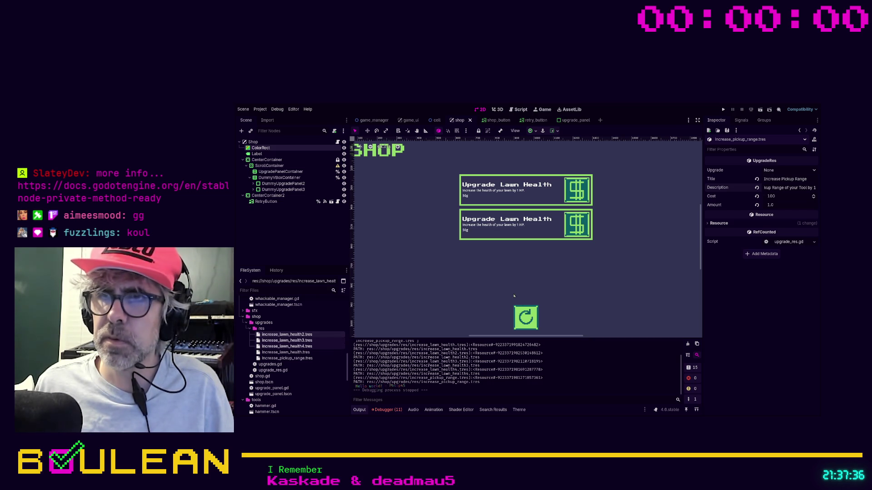
pyautogui.click(459, 288)
# Rerun the game, open the shop from the game-over screen, then stop it
pyautogui.press('F5')
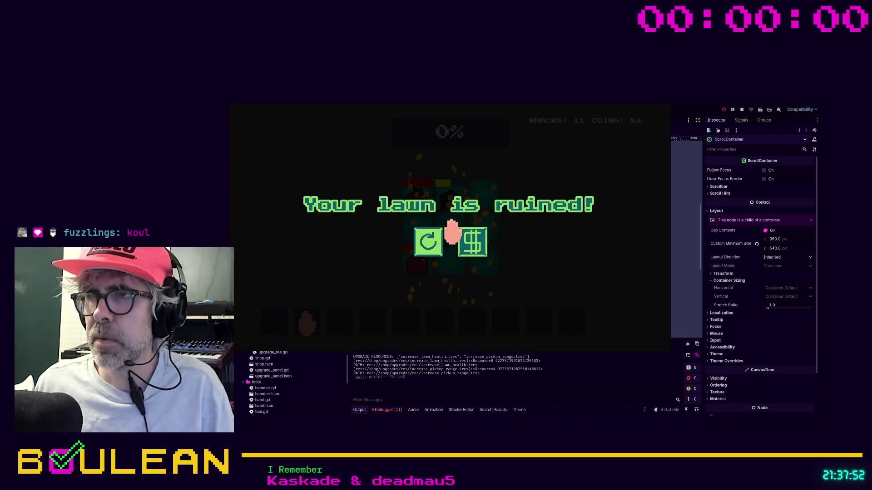
pyautogui.click(472, 243)
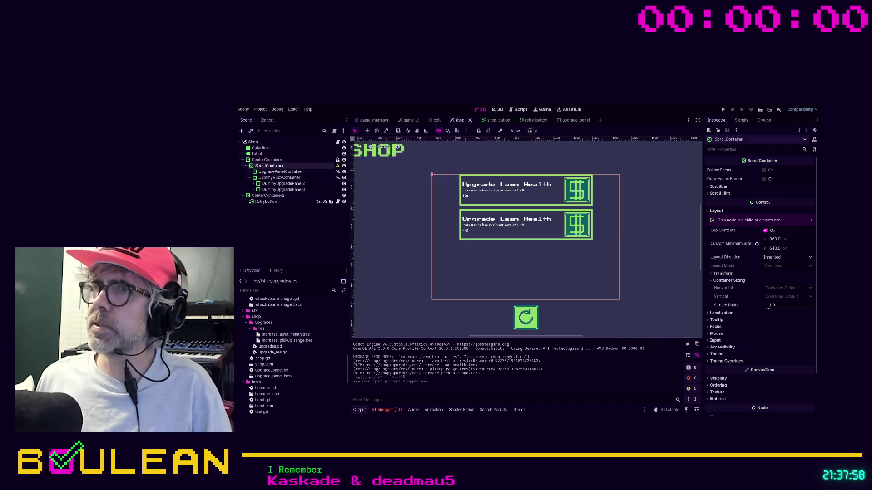
pyautogui.click(742, 110)
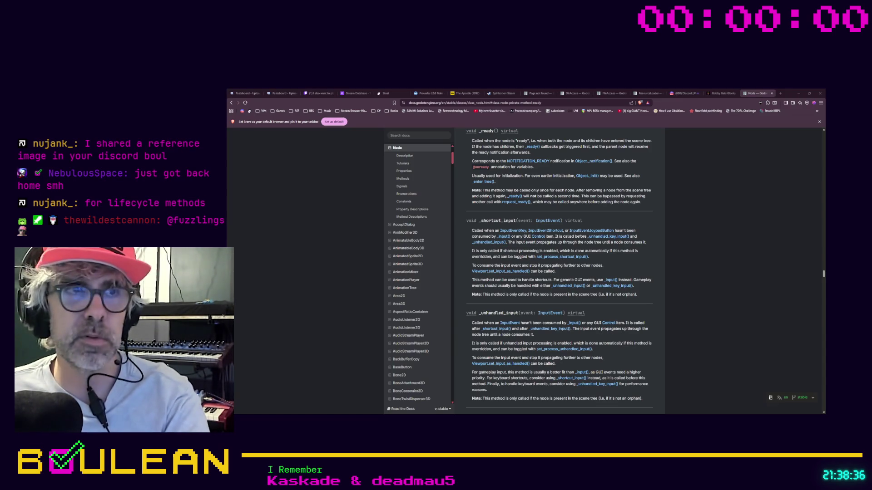
# Scroll through the Node reference's _ready, _process, _input and _unhandled_input entries
pyautogui.scroll(1, 559, 272)
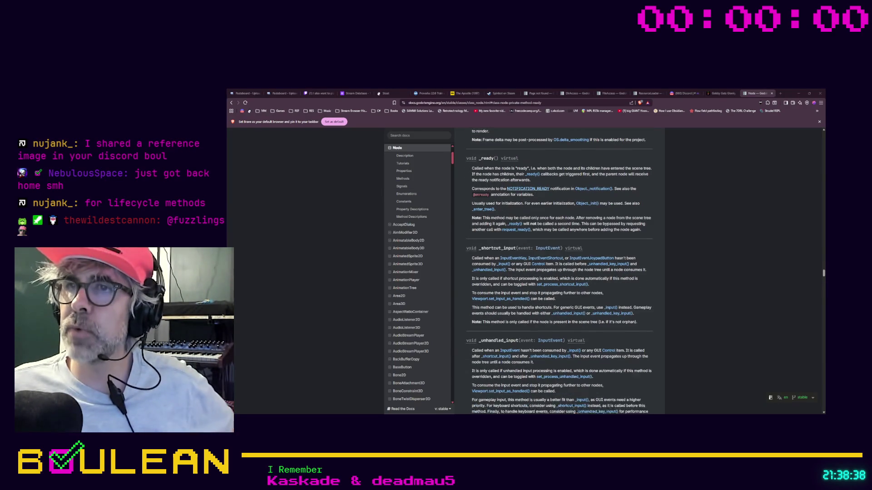
pyautogui.scroll(-2, 558, 272)
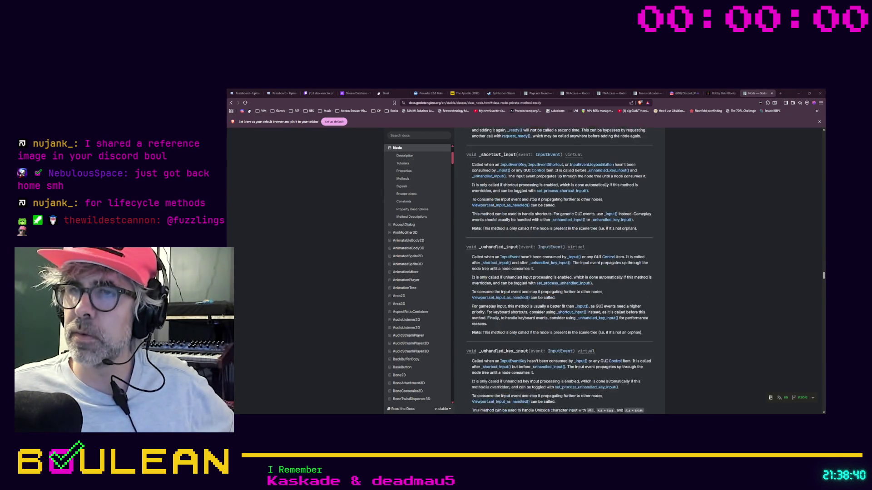
pyautogui.scroll(2, 559, 272)
pyautogui.scroll(10, 558, 272)
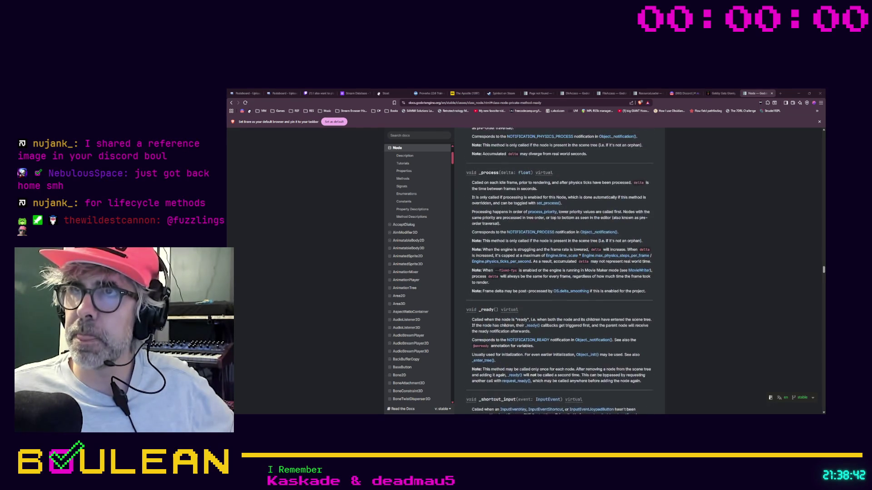
pyautogui.scroll(6, 559, 273)
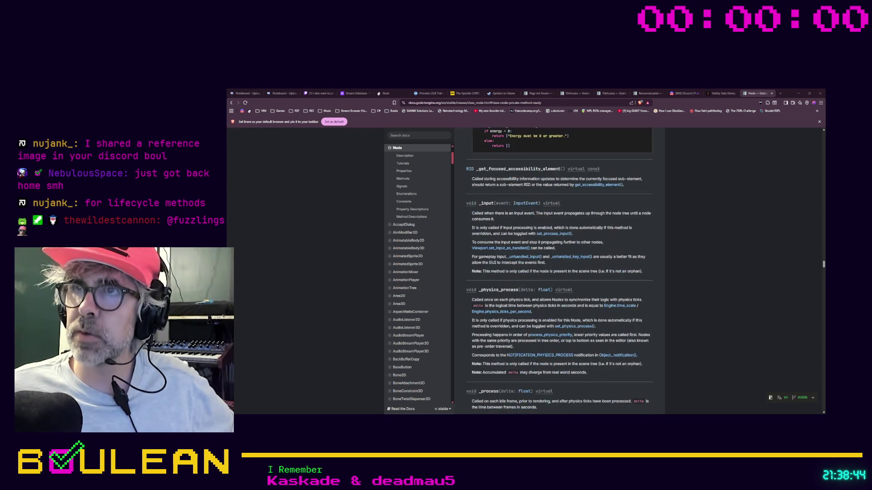
pyautogui.scroll(2, 558, 272)
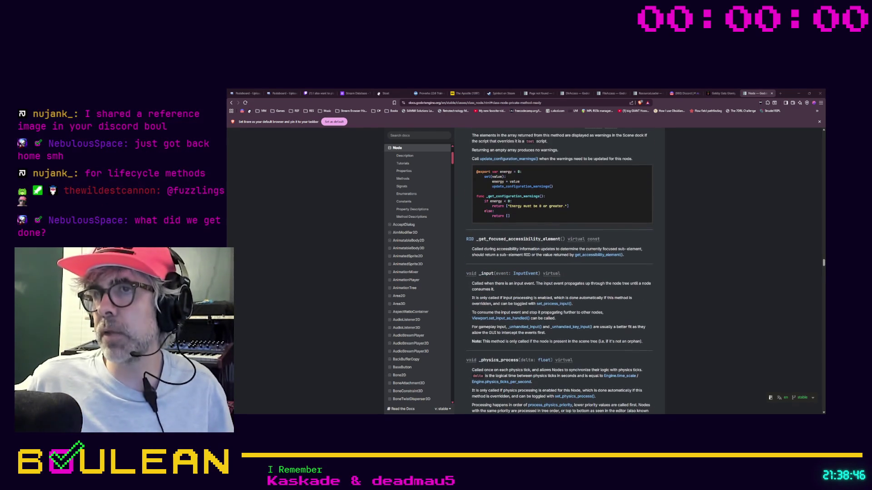
pyautogui.scroll(1, 559, 272)
pyautogui.scroll(1, 559, 273)
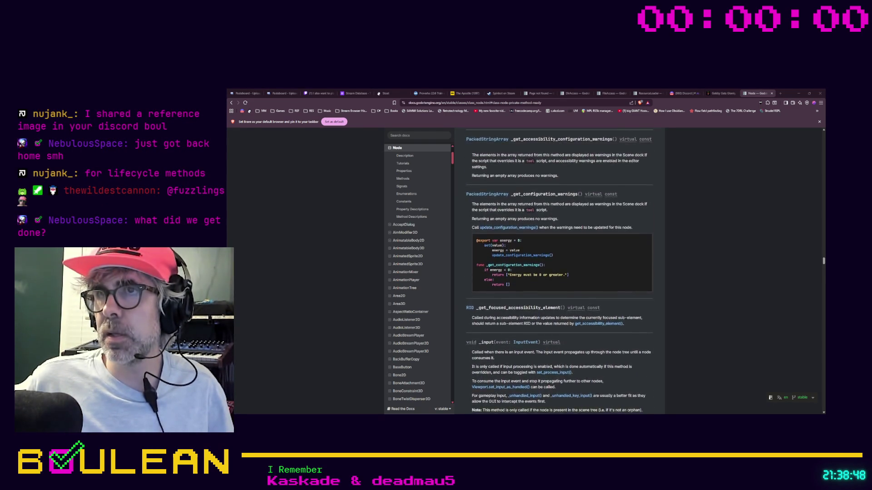
pyautogui.scroll(-1, 559, 272)
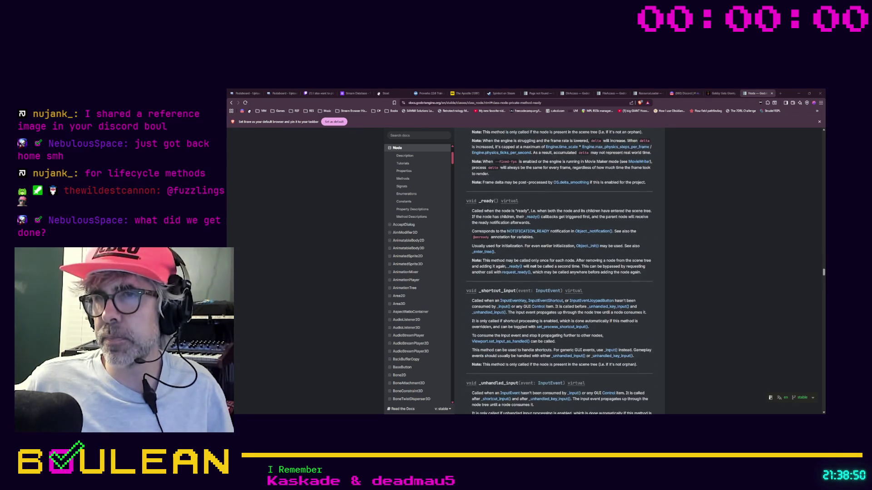
pyautogui.scroll(-2, 559, 273)
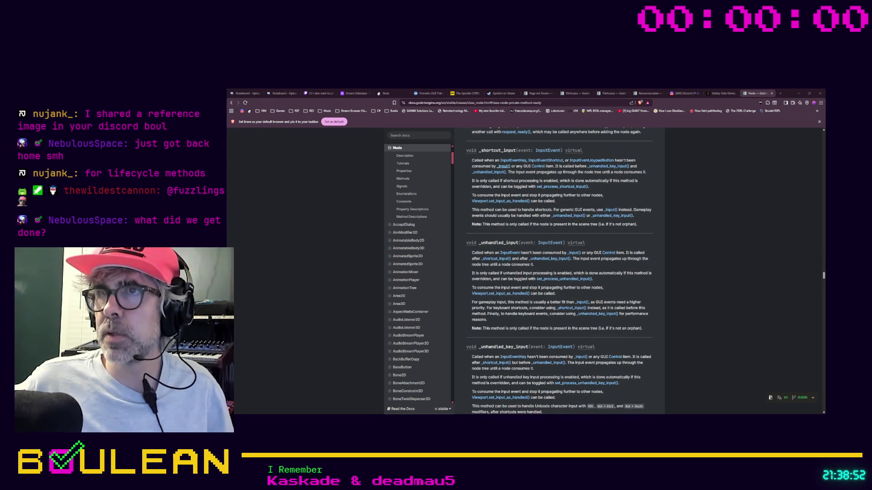
pyautogui.scroll(-1, 559, 272)
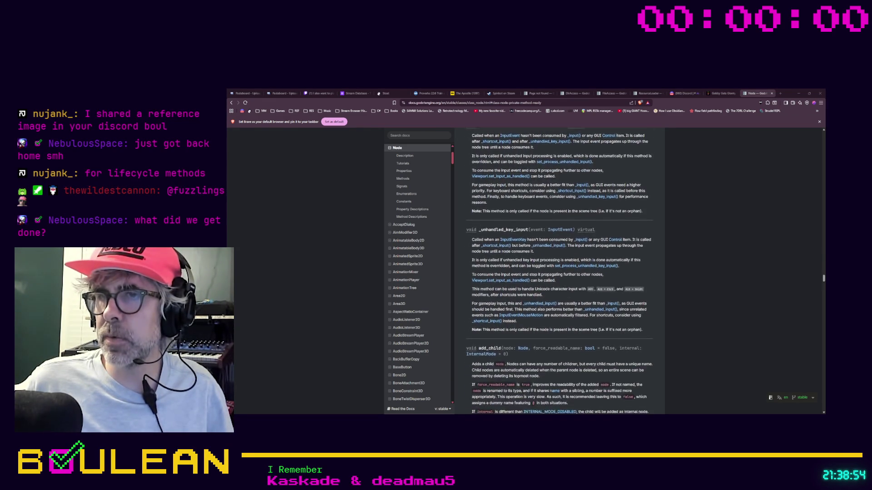
pyautogui.scroll(-2, 558, 272)
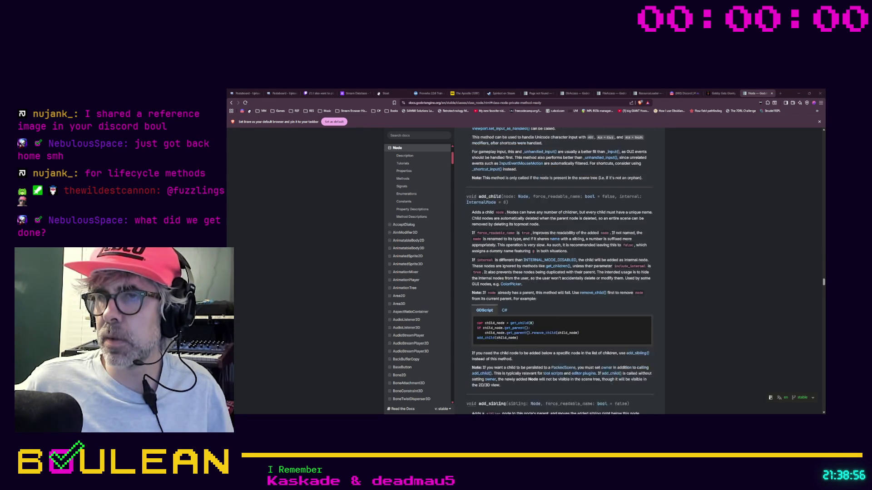
pyautogui.scroll(-1, 559, 272)
pyautogui.scroll(-3, 559, 273)
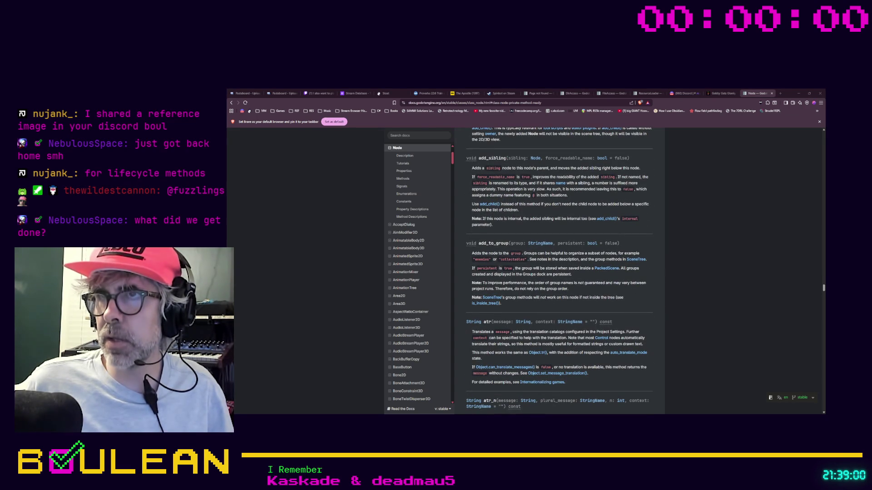
pyautogui.scroll(-3, 559, 272)
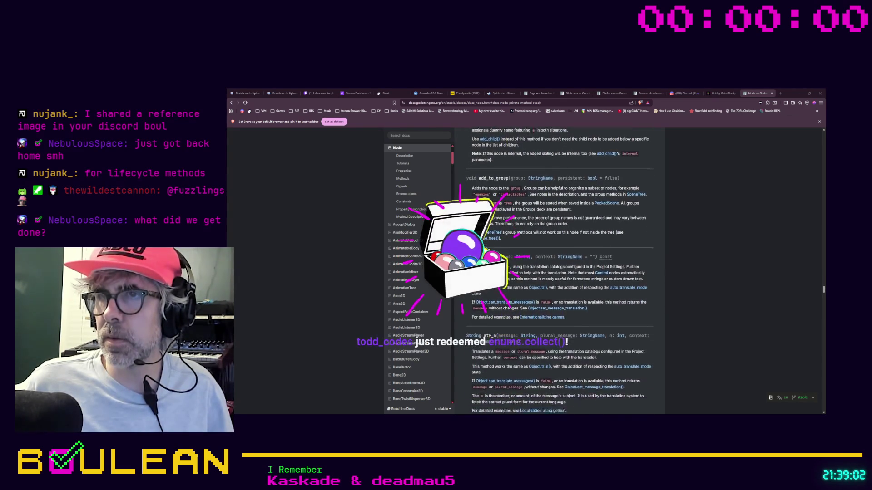
pyautogui.scroll(-1, 559, 272)
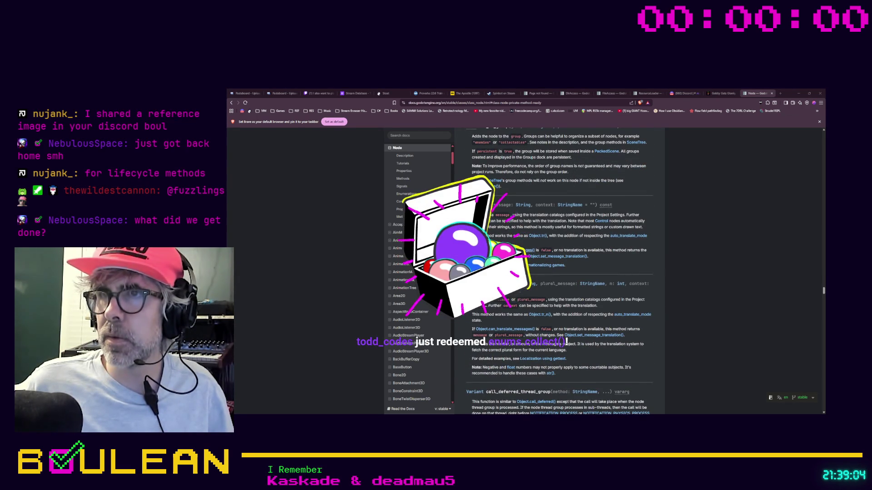
pyautogui.scroll(-3, 559, 272)
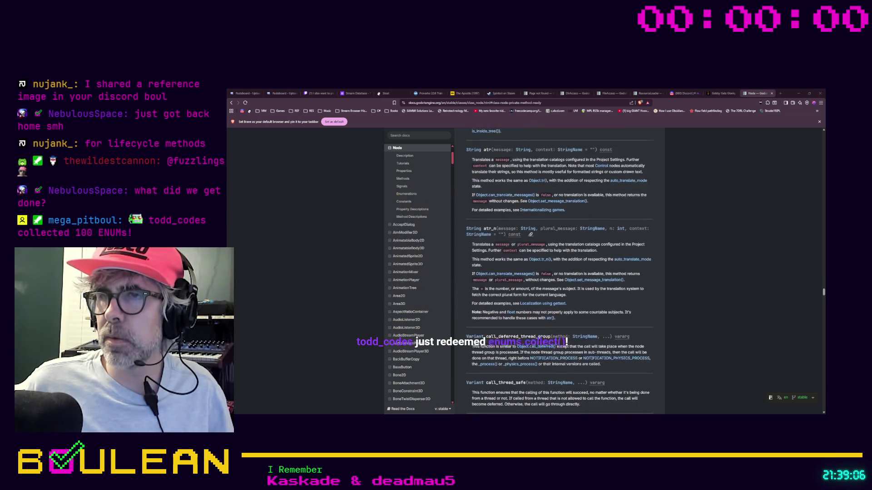
pyautogui.scroll(-4, 558, 273)
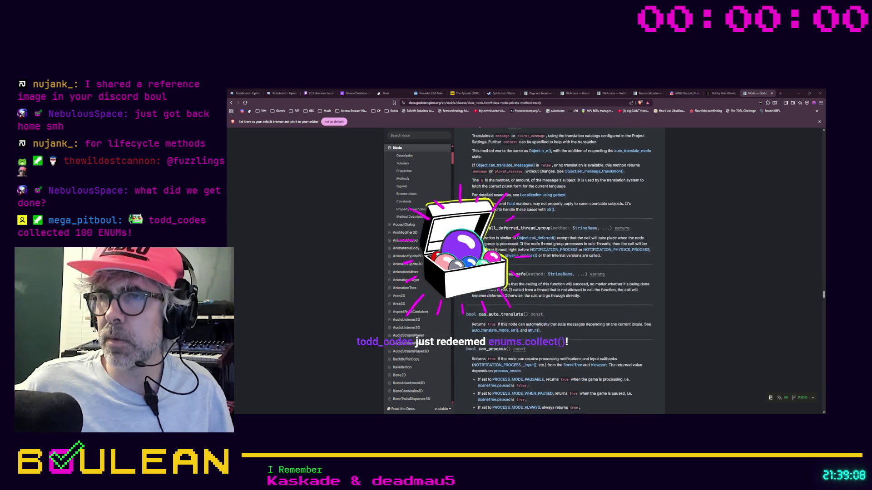
pyautogui.scroll(-10, 559, 272)
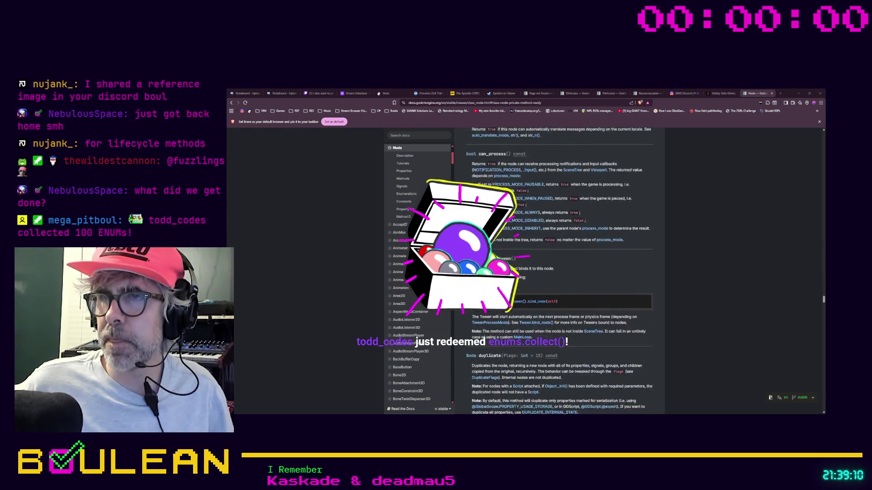
# Scroll back up the Node callbacks, then switch over to Discord
pyautogui.scroll(15, 558, 273)
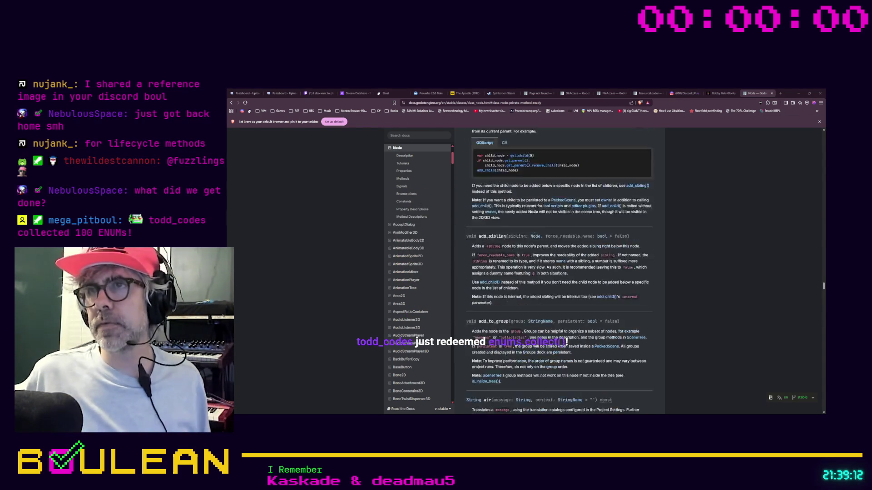
pyautogui.scroll(3, 559, 272)
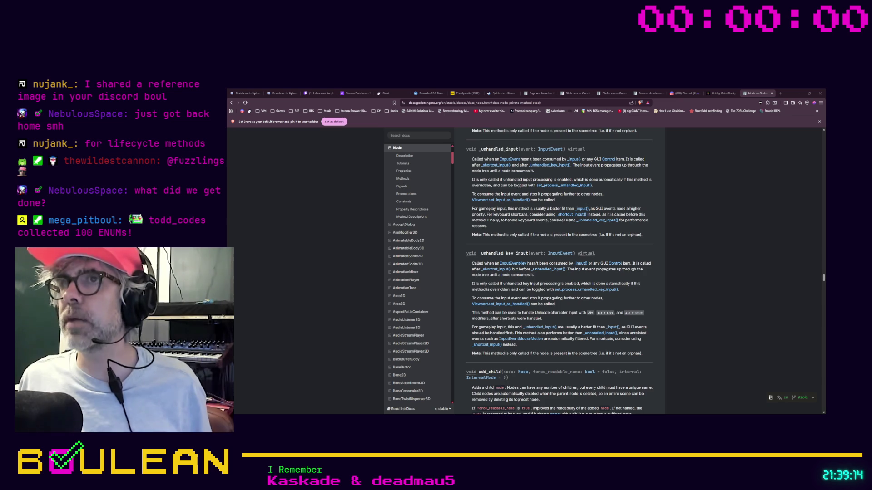
pyautogui.scroll(3, 558, 273)
pyautogui.scroll(2, 559, 273)
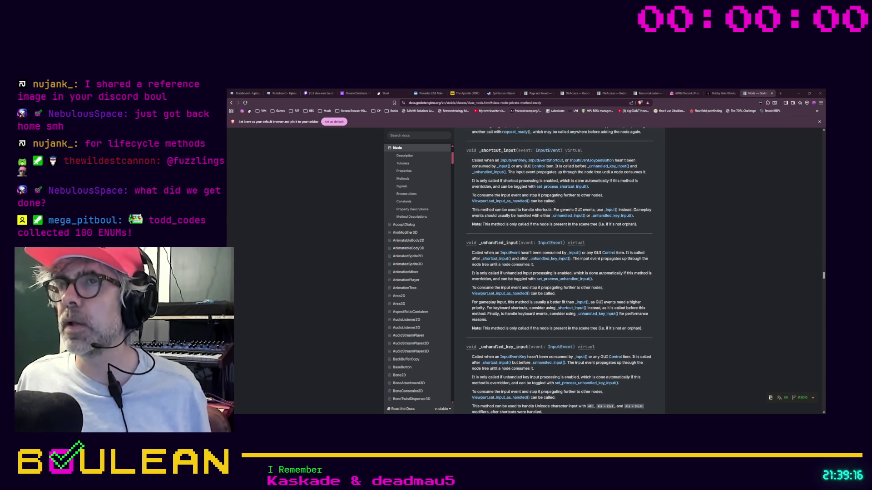
pyautogui.scroll(2, 559, 273)
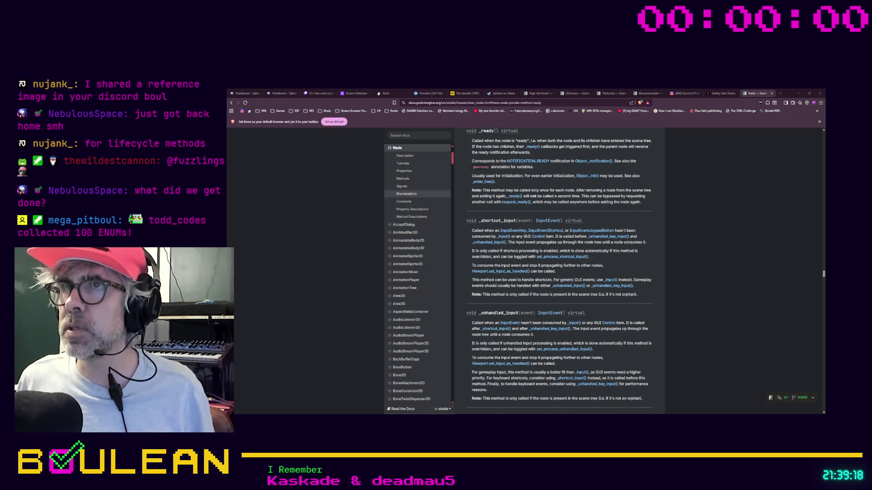
pyautogui.scroll(3, 559, 273)
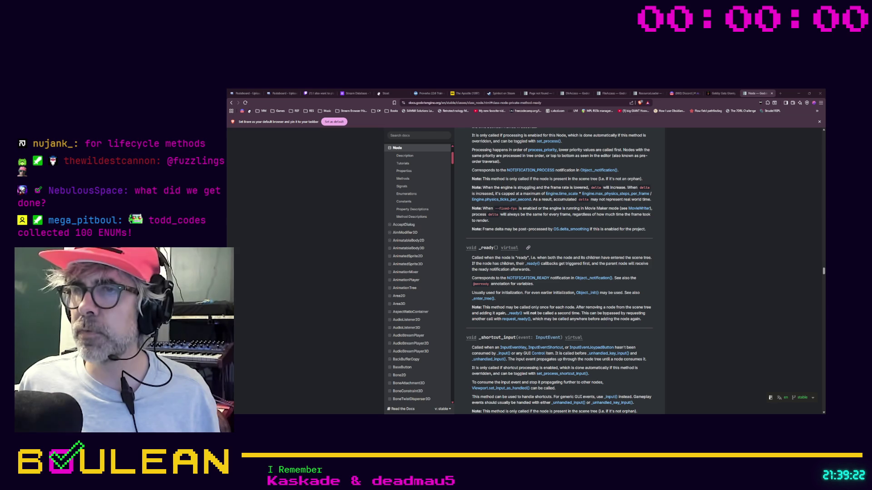
pyautogui.scroll(7, 558, 272)
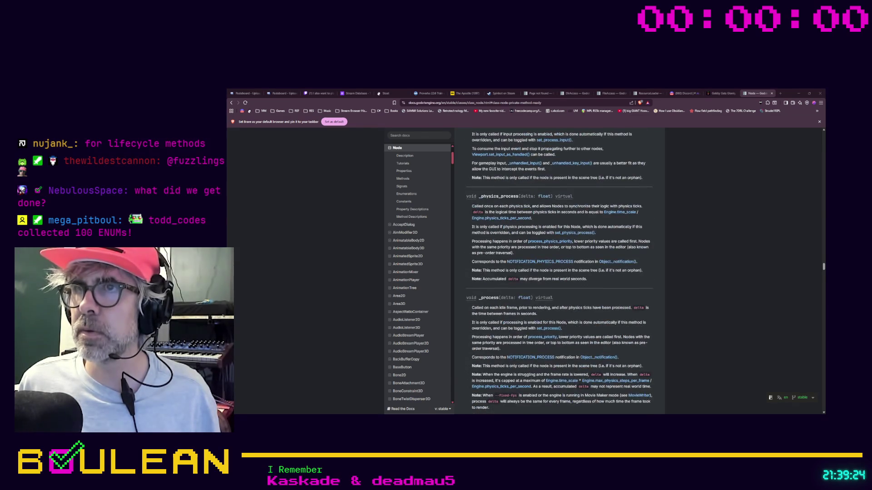
pyautogui.scroll(2, 559, 273)
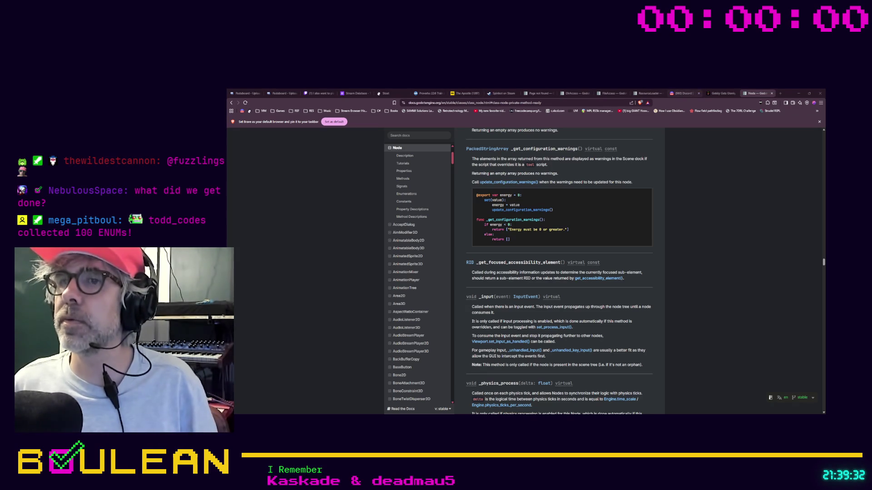
pyautogui.click(681, 93)
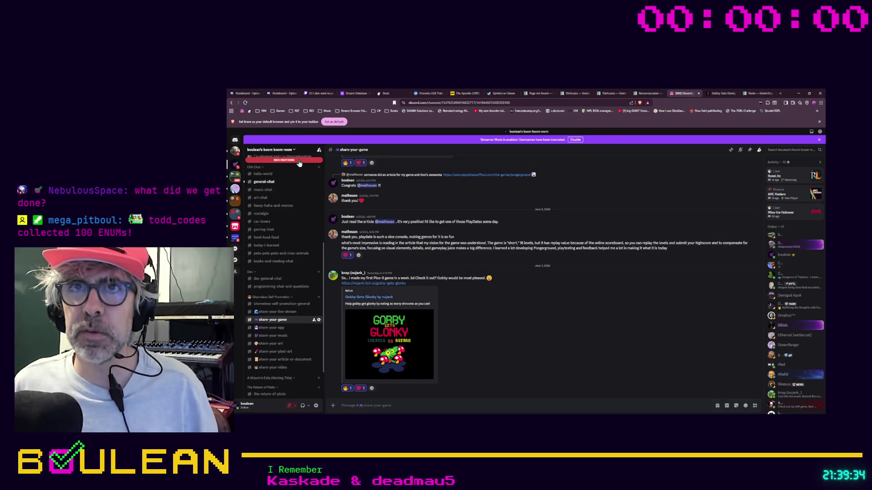
# Open the stream-discussion channel and enlarge the Node lifecycle method order table image
pyautogui.click(299, 161)
pyautogui.click(297, 166)
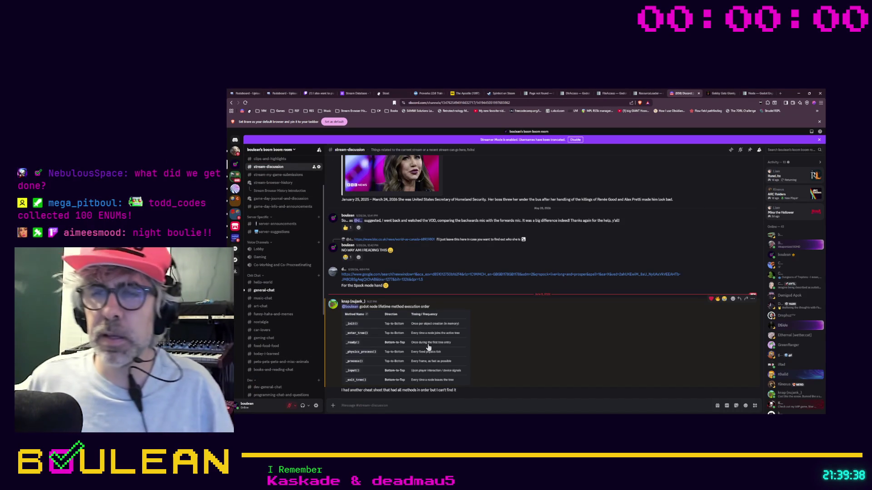
pyautogui.click(429, 348)
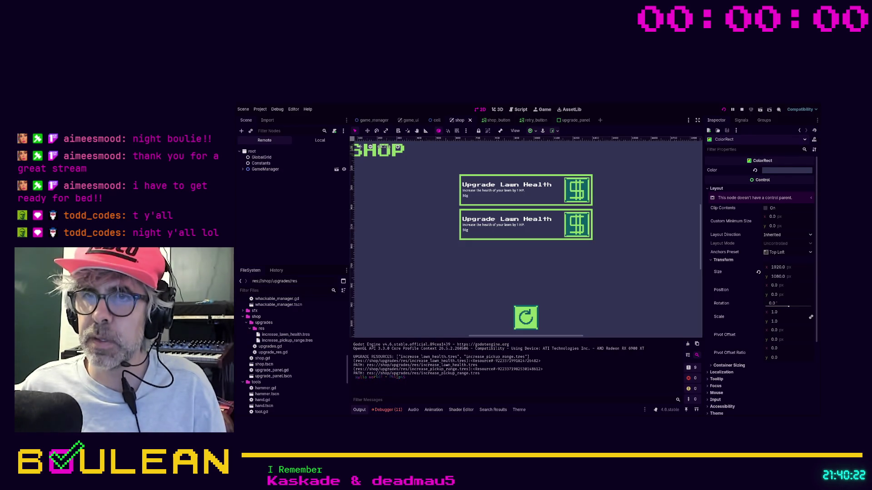
# Run the game, view the shop listing Increase Pickup Range, then restart from the shop
pyautogui.press('F5')
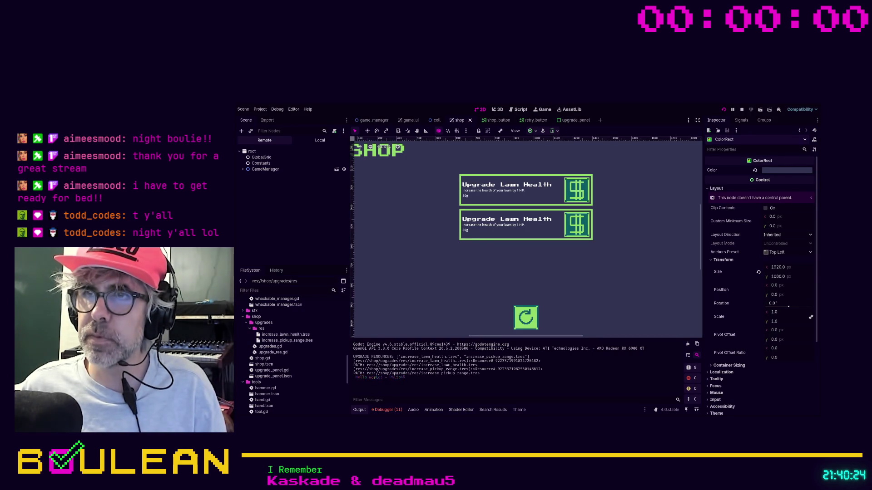
pyautogui.click(474, 249)
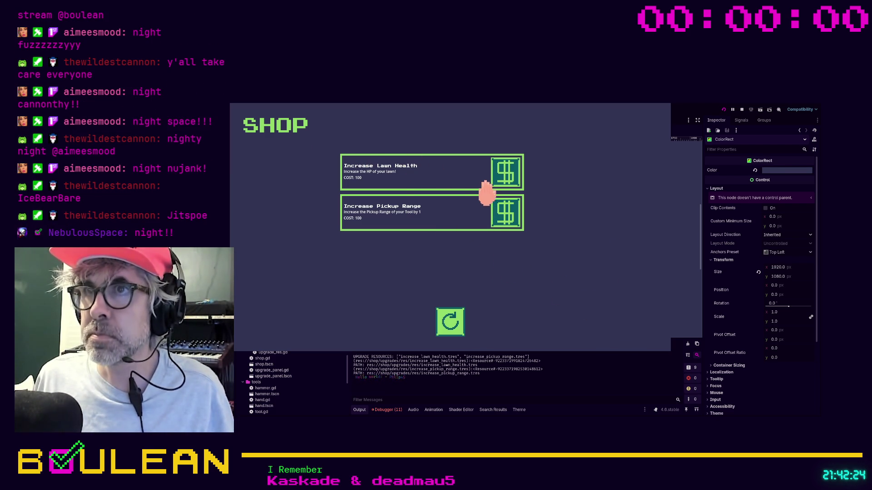
pyautogui.click(459, 321)
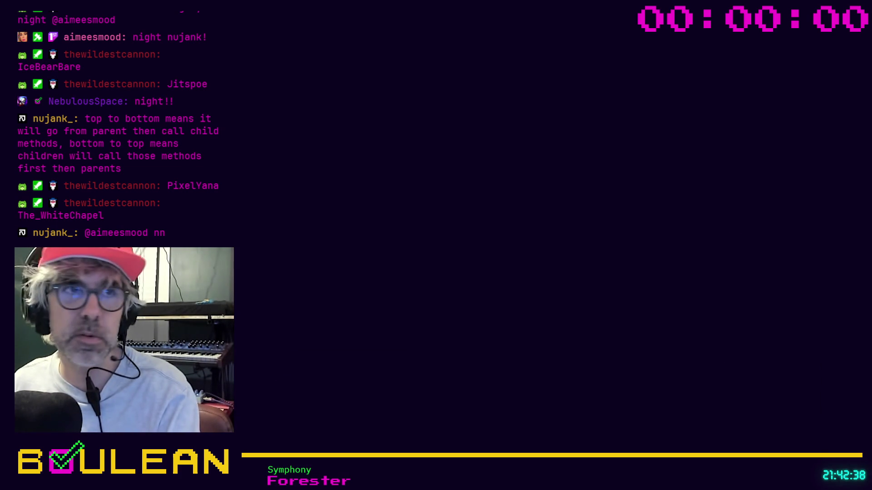
# Scroll down the Raid Tracker note's table of dated raids
pyautogui.scroll(-1, 585, 203)
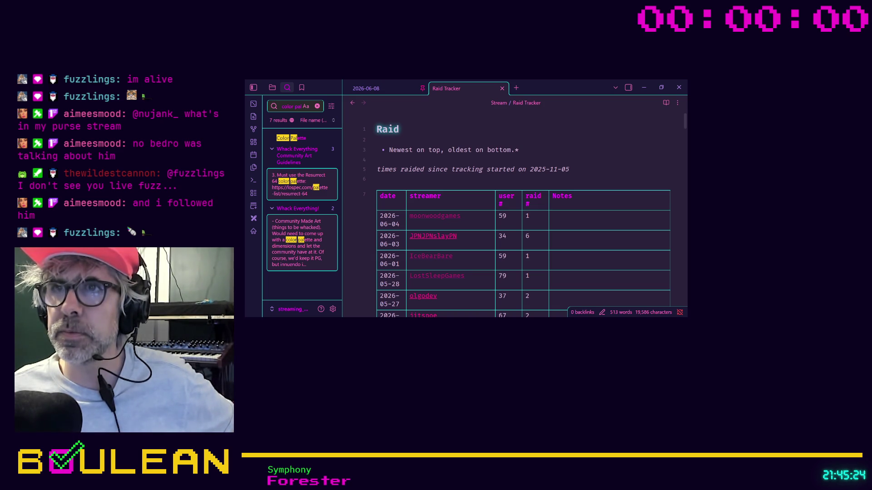
pyautogui.scroll(-3, 522, 209)
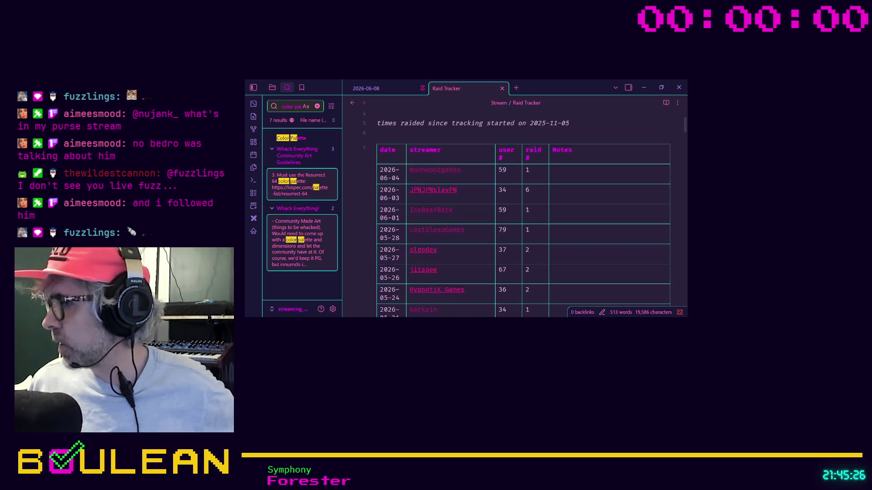
pyautogui.scroll(-8, 522, 209)
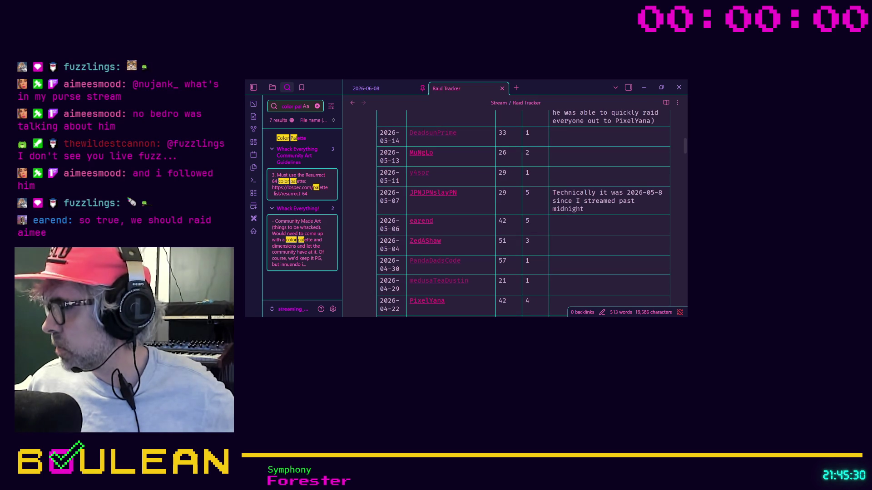
pyautogui.scroll(11, 522, 208)
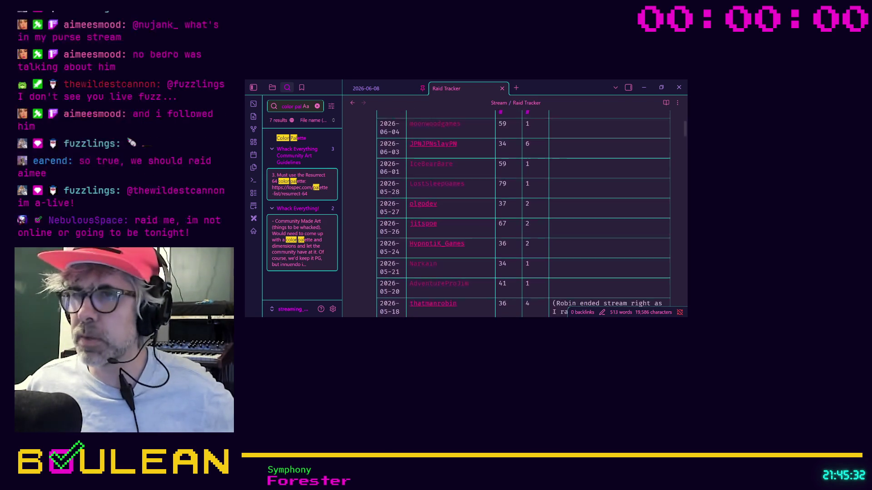